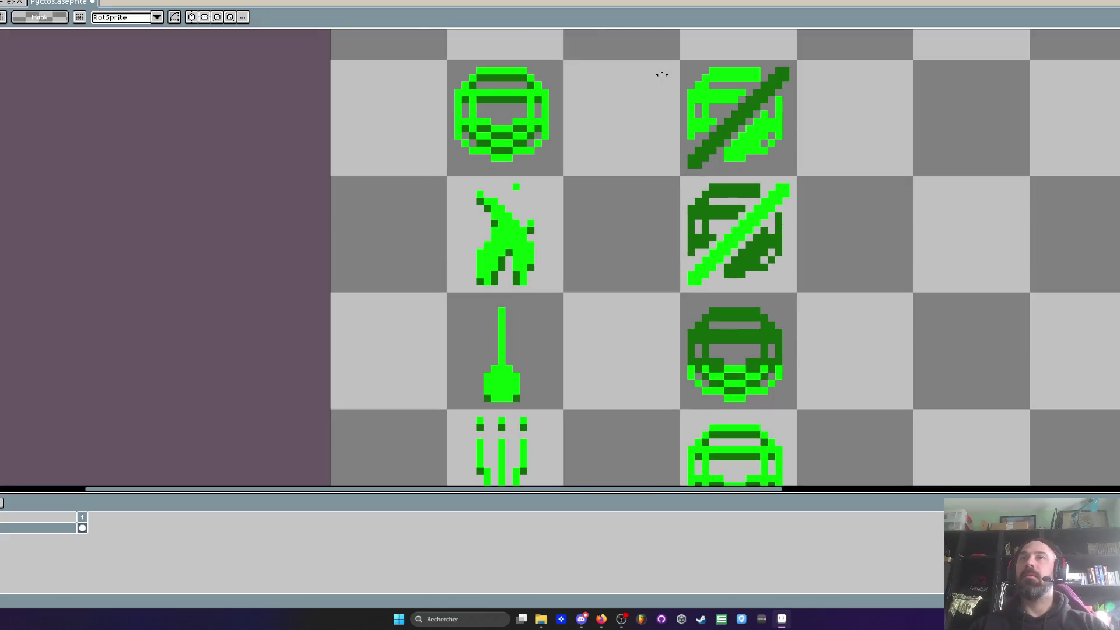
Step: Select the top-right, middle-right and lower-right helmet icons on the icon sheet
{"action": "left_click_drag", "start_coordinate": [672, 44], "coordinate": [828, 164]}
{"action": "left_click_drag", "start_coordinate": [666, 171], "coordinate": [791, 244]}
{"action": "scroll", "coordinate": [794, 249], "scroll_direction": "down", "scroll_amount": 3}
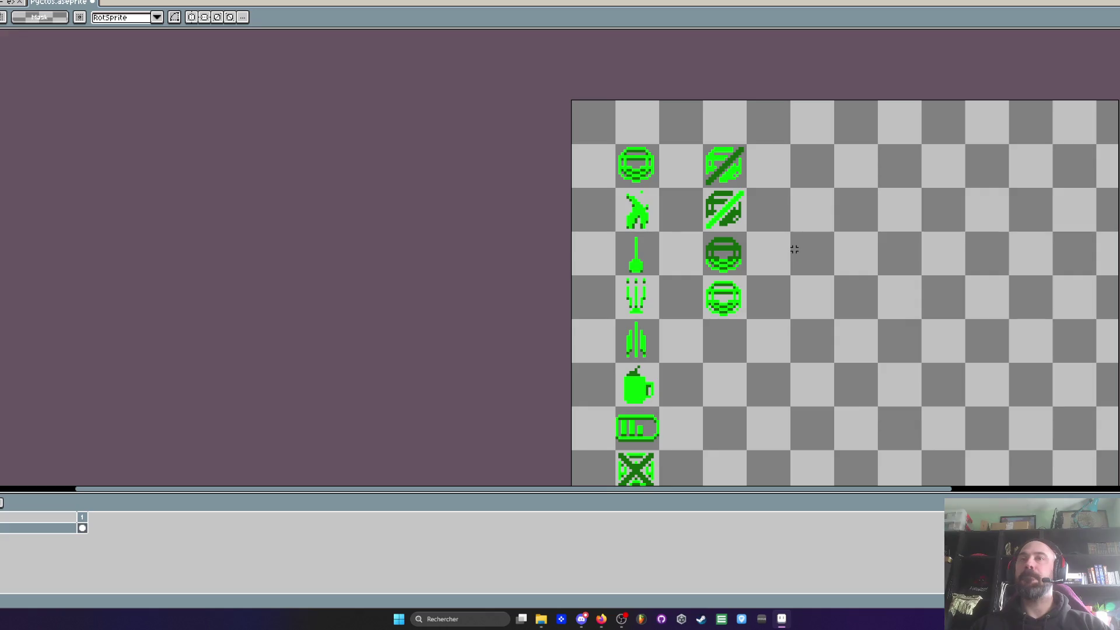
{"action": "scroll", "coordinate": [794, 249], "scroll_direction": "up", "scroll_amount": 2}
{"action": "left_click_drag", "start_coordinate": [663, 275], "coordinate": [768, 358]}
{"action": "scroll", "coordinate": [767, 358], "scroll_direction": "down", "scroll_amount": 2}
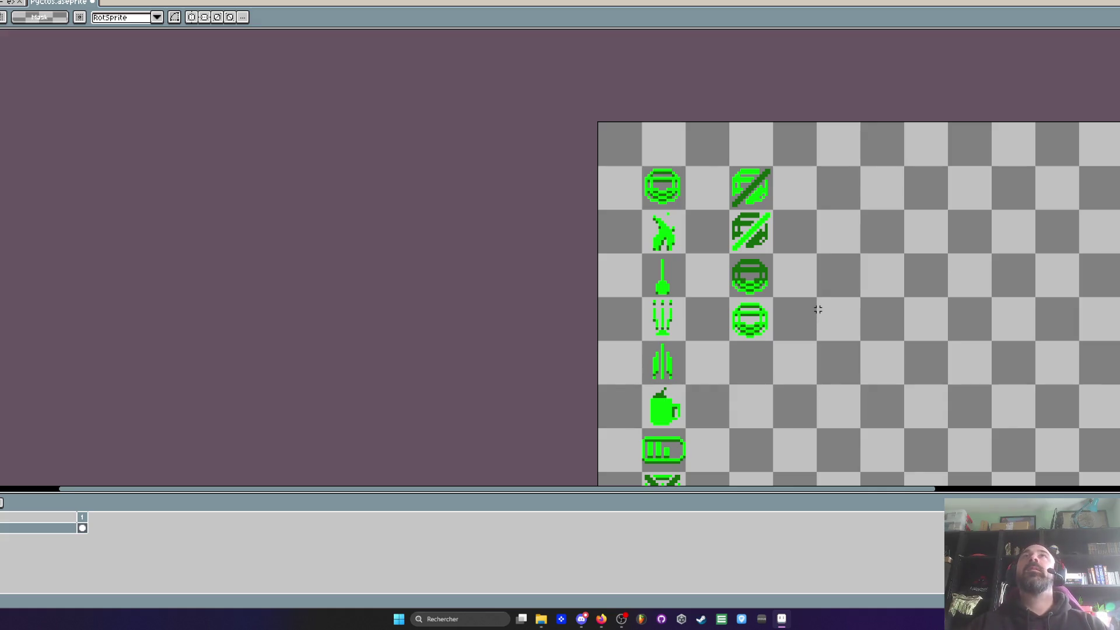
{"action": "scroll", "coordinate": [846, 437], "scroll_direction": "down", "scroll_amount": 2}
{"action": "scroll", "coordinate": [766, 312], "scroll_direction": "up", "scroll_amount": 1}
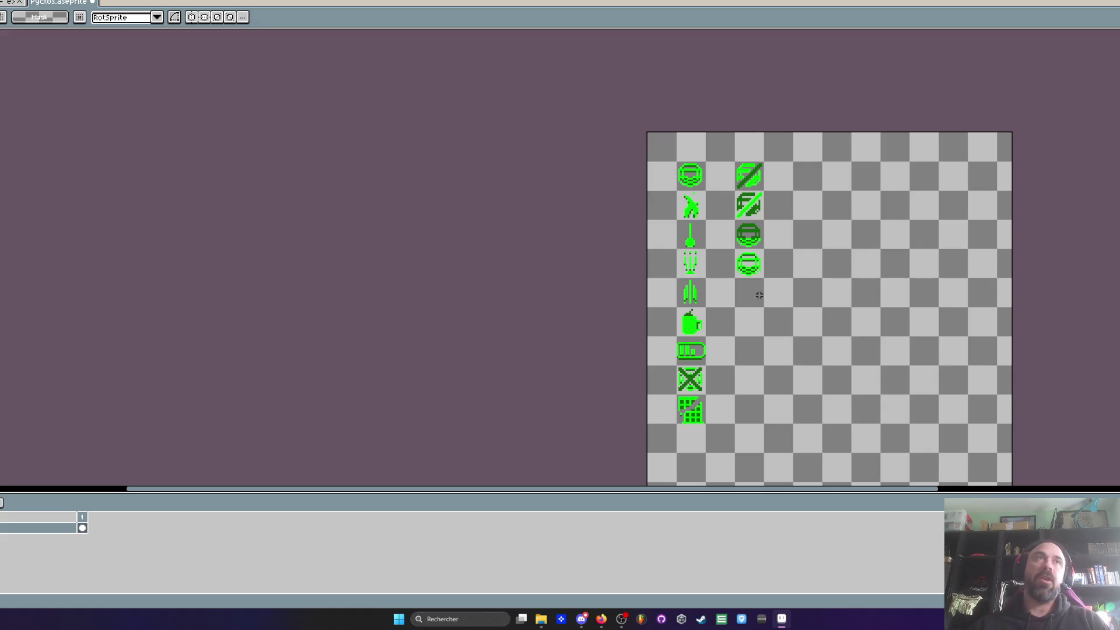
Step: Switch to the neon room scene document, zoom in, then bring up the katakana browser
{"action": "left_click", "coordinate": [11, 2]}
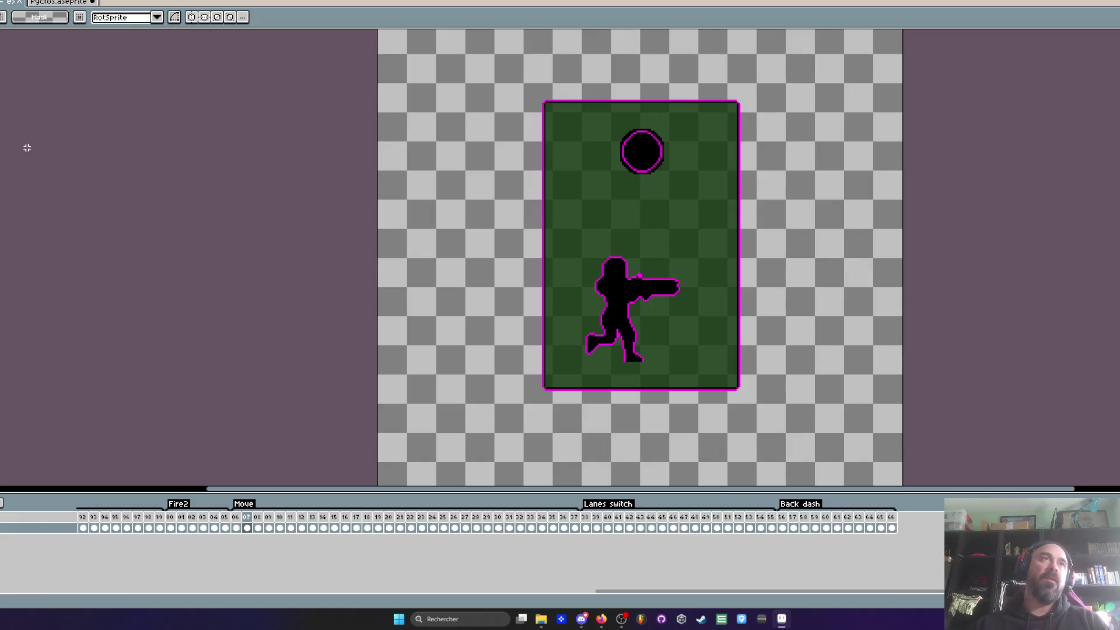
{"action": "key", "text": "ctrl+Tab"}
{"action": "scroll", "coordinate": [585, 230], "scroll_direction": "up", "scroll_amount": 2}
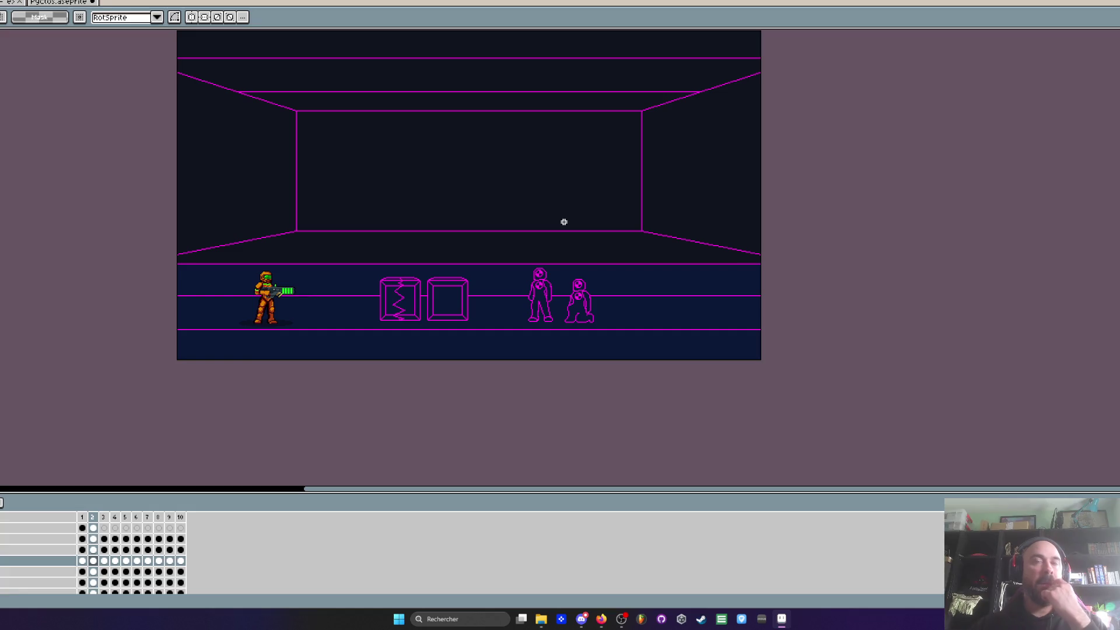
{"action": "scroll", "coordinate": [385, 260], "scroll_direction": "up", "scroll_amount": 1}
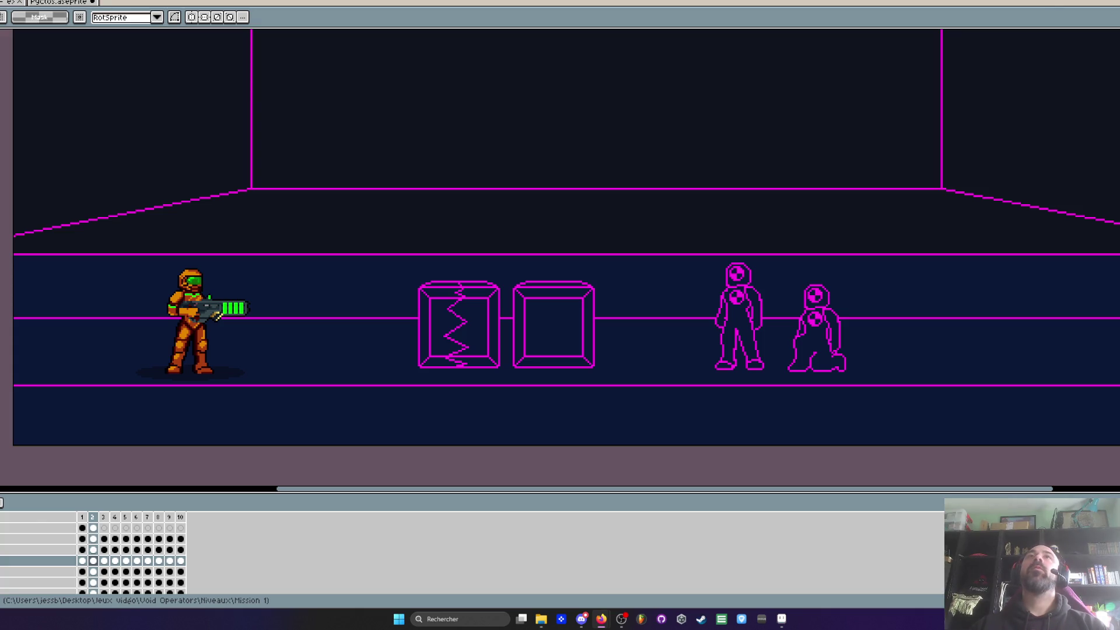
{"action": "key", "text": "alt+Tab"}
Step: Scroll down through the Lexilogos katakana table, then back up toward the top
{"action": "scroll", "coordinate": [572, 309], "scroll_direction": "down", "scroll_amount": 2}
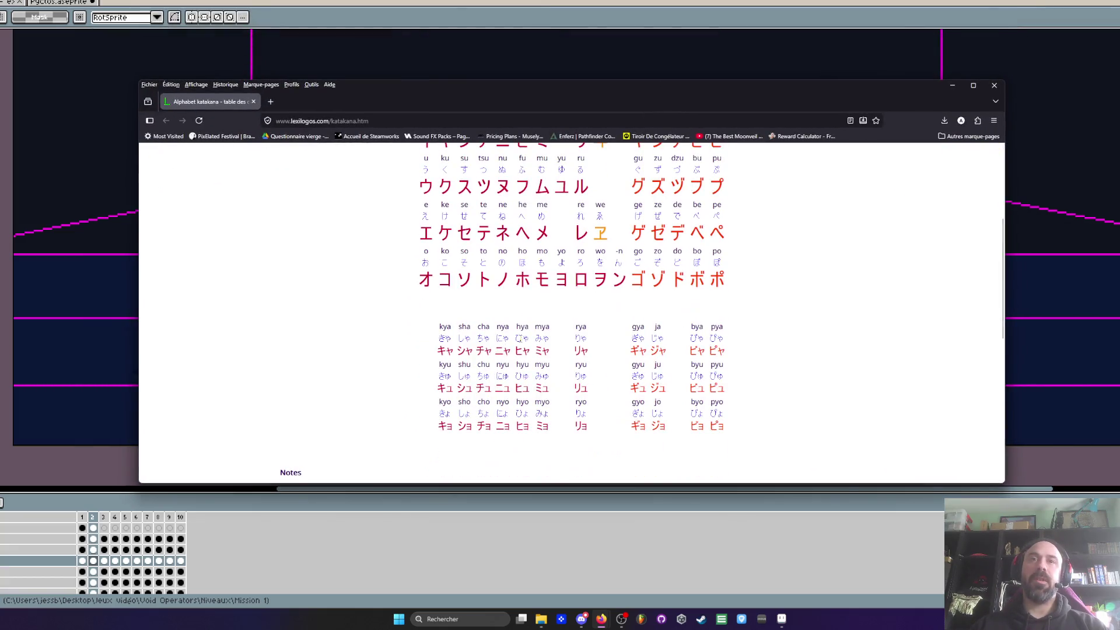
{"action": "scroll", "coordinate": [522, 317], "scroll_direction": "up", "scroll_amount": 3}
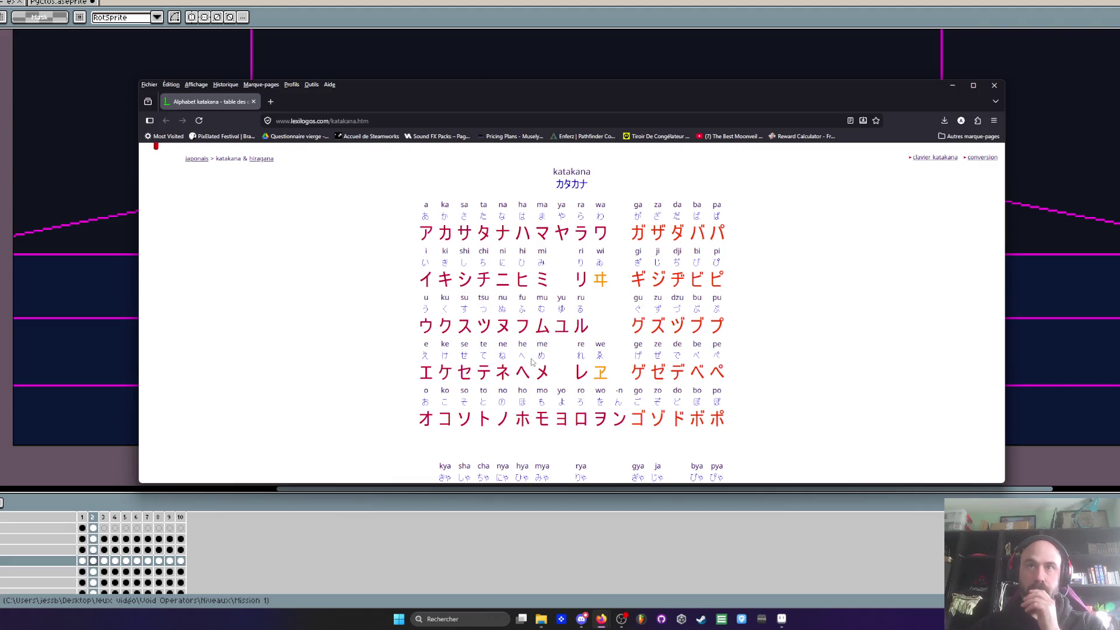
{"action": "scroll", "coordinate": [532, 362], "scroll_direction": "down", "scroll_amount": 3}
{"action": "scroll", "coordinate": [530, 362], "scroll_direction": "down", "scroll_amount": 3}
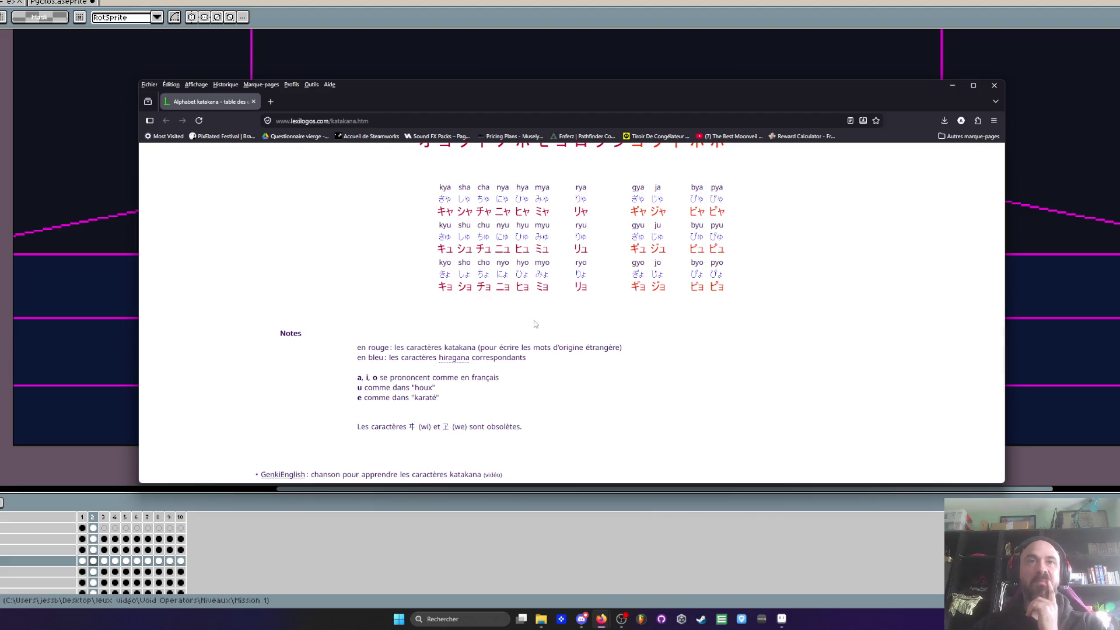
{"action": "scroll", "coordinate": [534, 326], "scroll_direction": "down", "scroll_amount": 3}
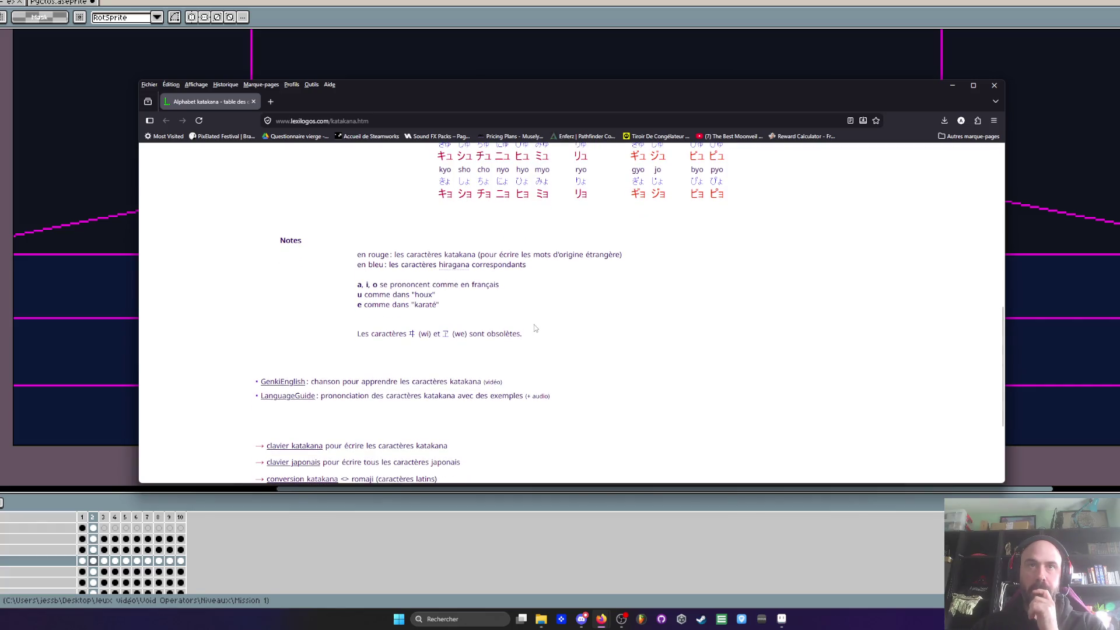
{"action": "scroll", "coordinate": [533, 325], "scroll_direction": "down", "scroll_amount": 1}
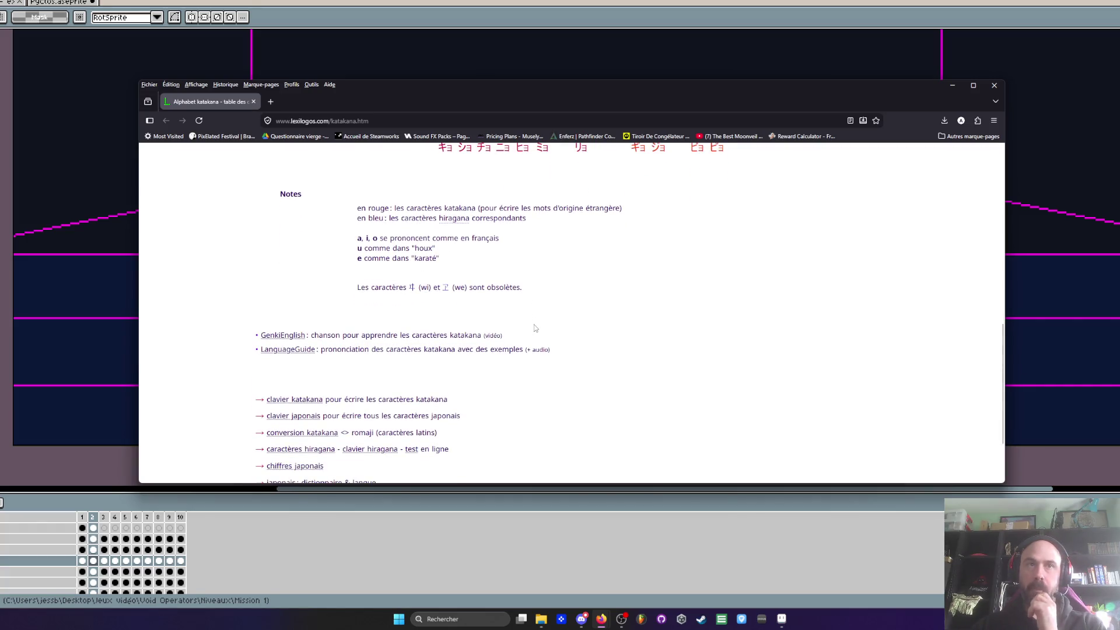
{"action": "scroll", "coordinate": [534, 325], "scroll_direction": "down", "scroll_amount": 3}
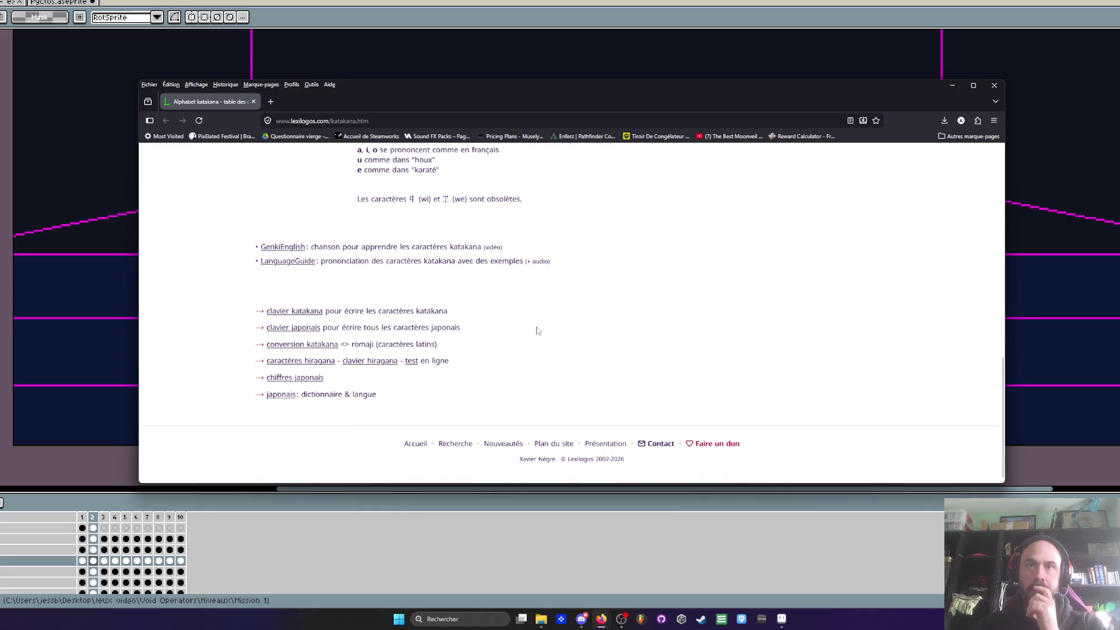
{"action": "scroll", "coordinate": [535, 338], "scroll_direction": "up", "scroll_amount": 10}
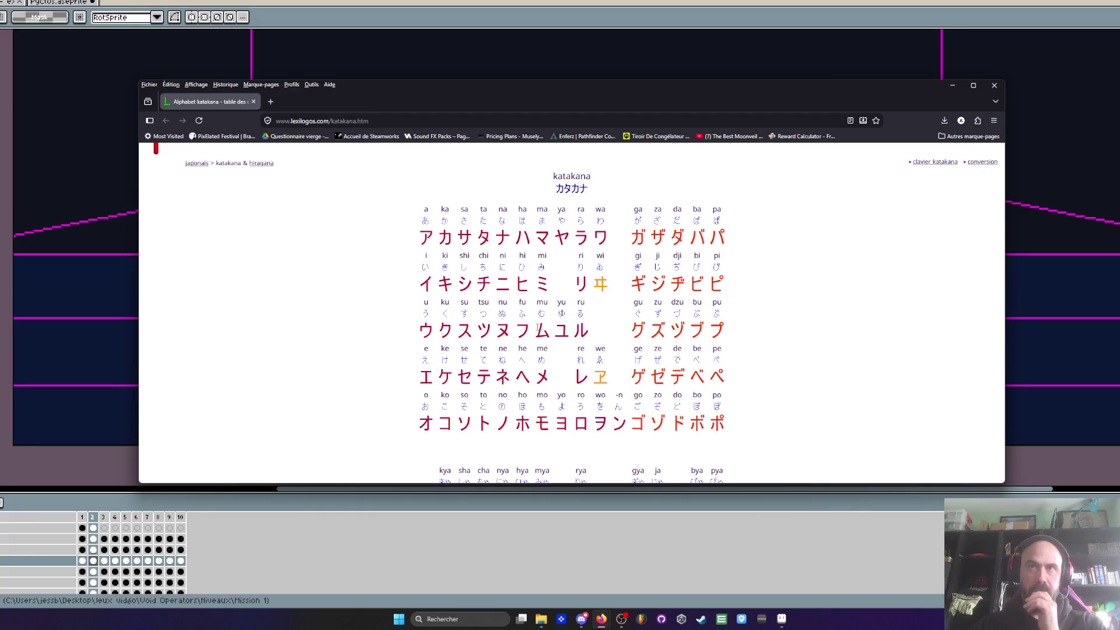
Step: Minimize Firefox to reveal Aseprite's neon level mockup
{"action": "left_click", "coordinate": [952, 85]}
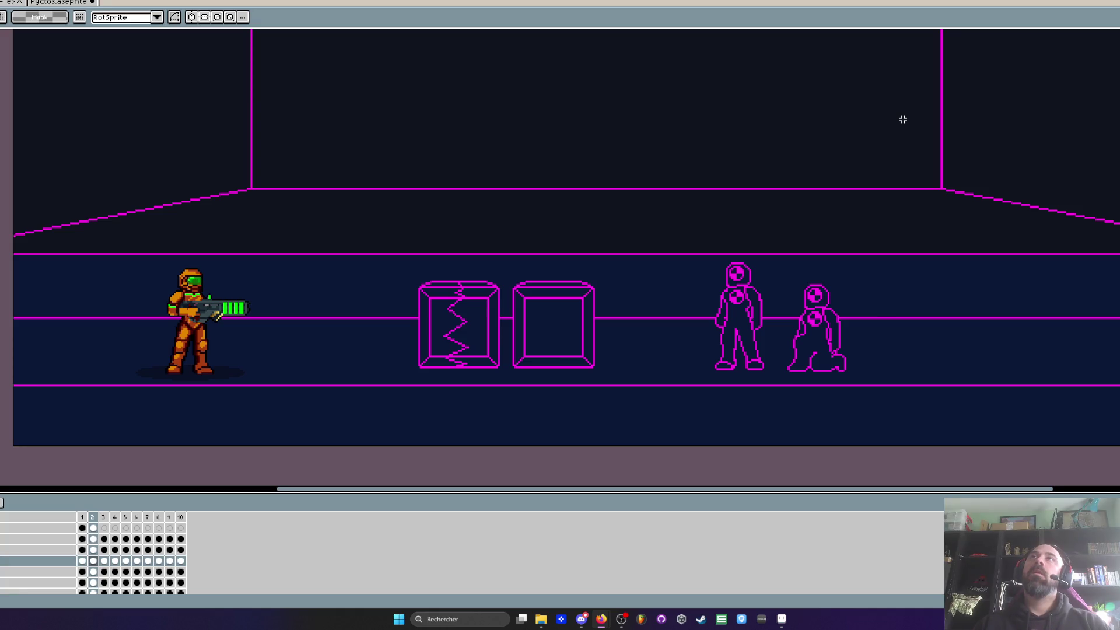
Step: Restore the katakana table page, scroll through its chart, then close the browser window
{"action": "left_click", "coordinate": [601, 619]}
{"action": "scroll", "coordinate": [543, 240], "scroll_direction": "down", "scroll_amount": 1}
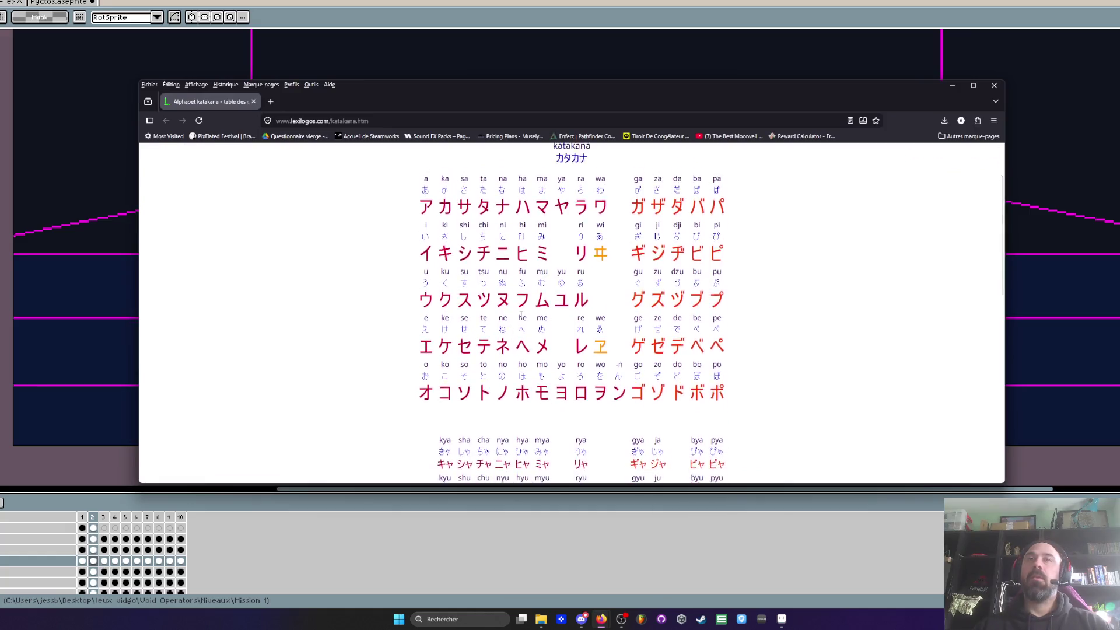
{"action": "scroll", "coordinate": [501, 327], "scroll_direction": "up", "scroll_amount": 3}
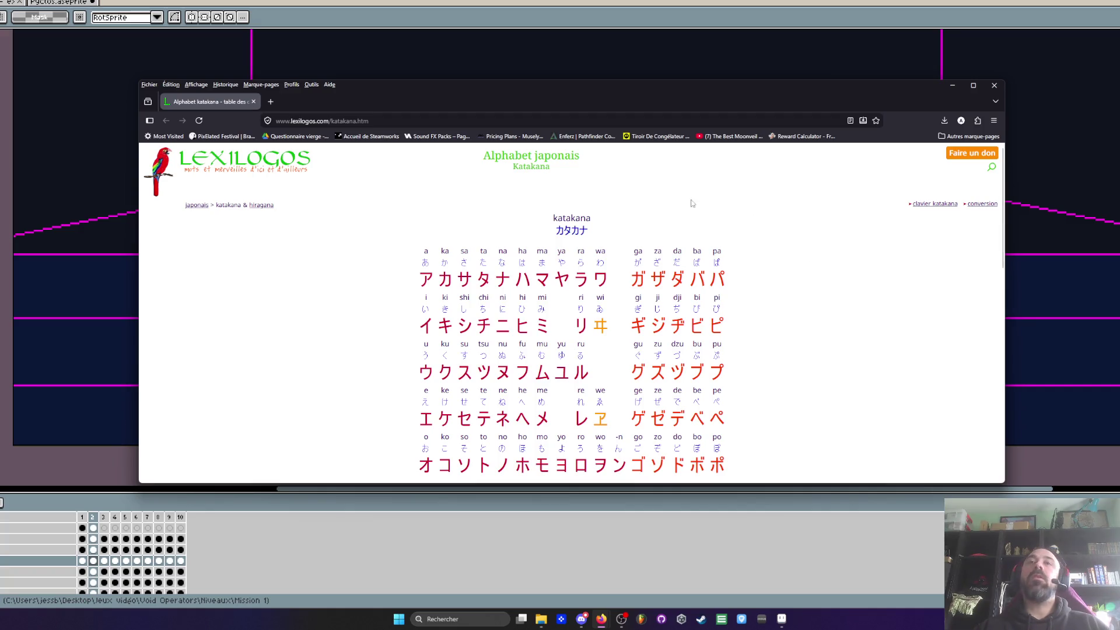
{"action": "scroll", "coordinate": [525, 315], "scroll_direction": "down", "scroll_amount": 2}
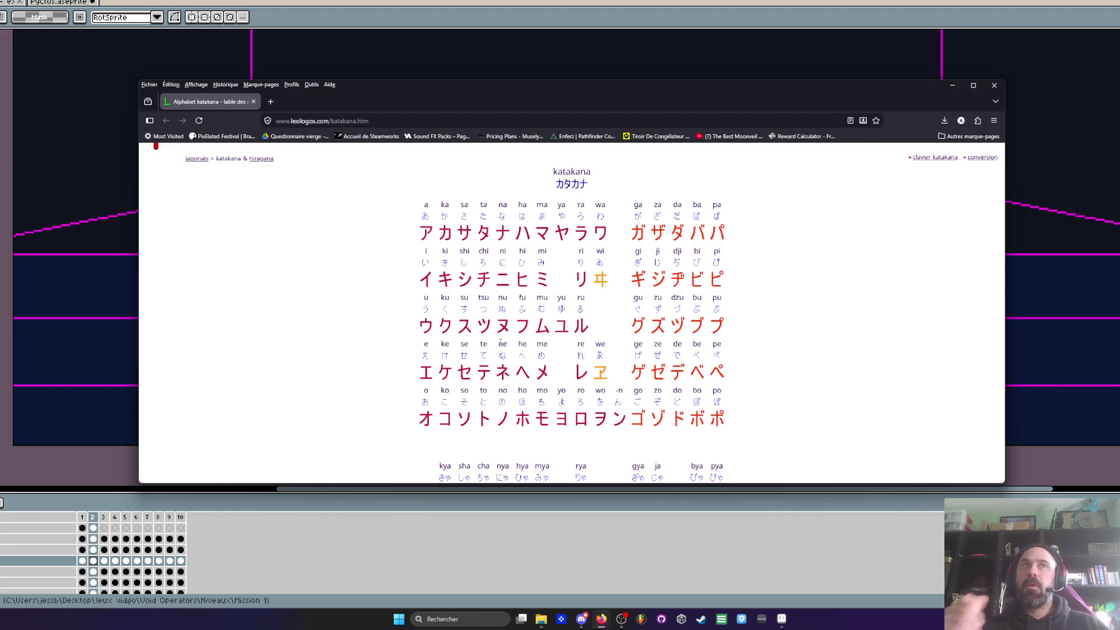
{"action": "left_click", "coordinate": [1001, 86]}
{"action": "scroll", "coordinate": [610, 142], "scroll_direction": "up", "scroll_amount": 2}
{"action": "scroll", "coordinate": [560, 213], "scroll_direction": "down", "scroll_amount": 3}
{"action": "scroll", "coordinate": [556, 196], "scroll_direction": "up", "scroll_amount": 2}
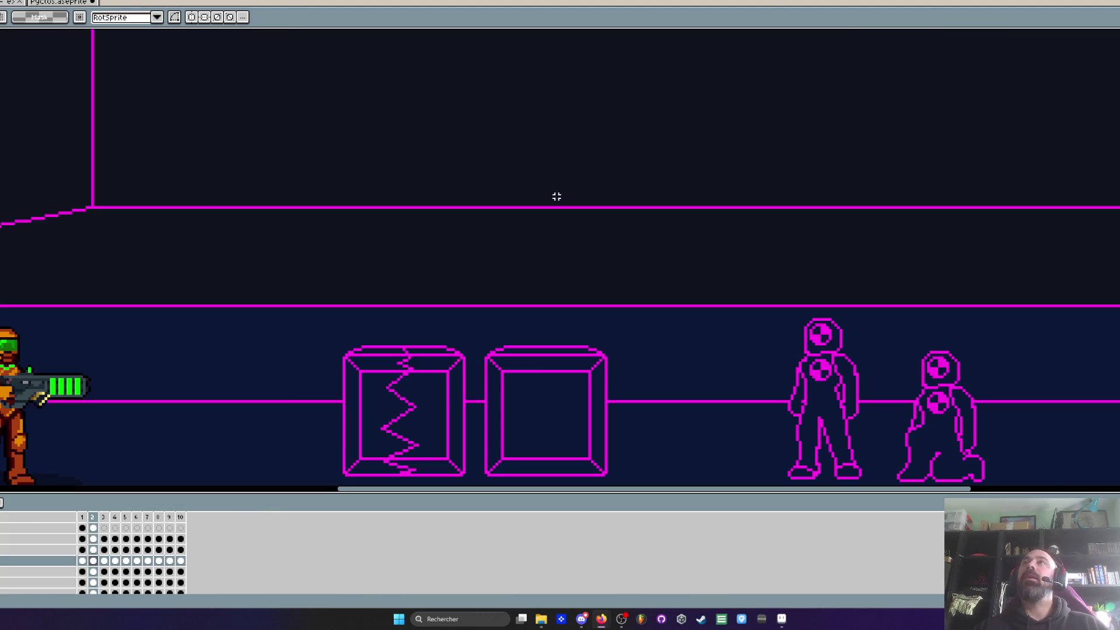
{"action": "scroll", "coordinate": [556, 197], "scroll_direction": "down", "scroll_amount": 2}
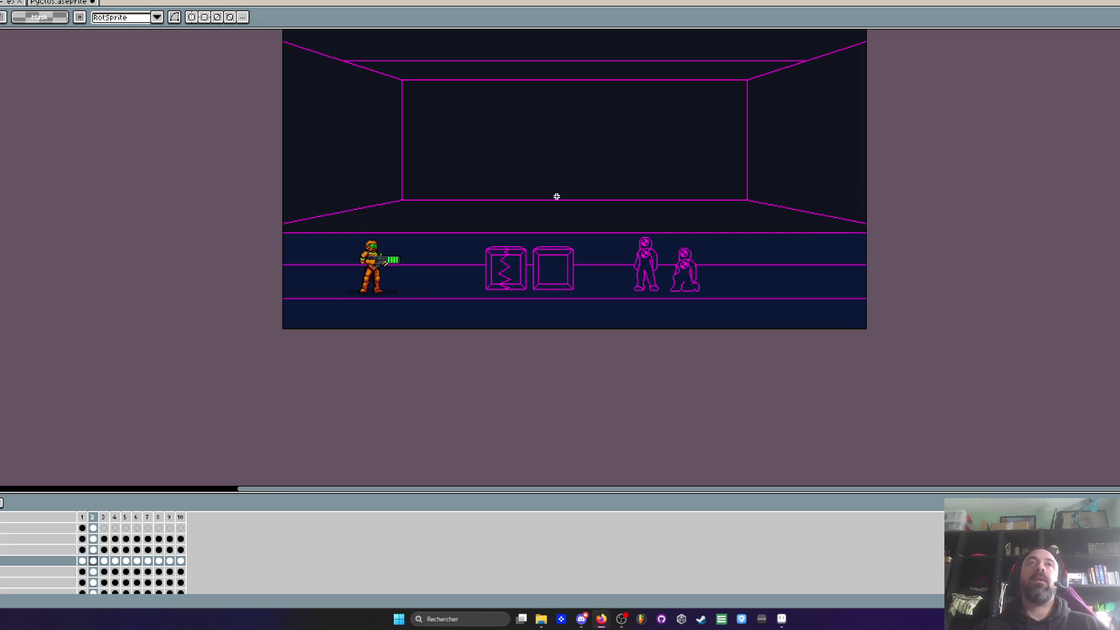
{"action": "key", "text": "ctrl+Tab"}
{"action": "key", "text": "ctrl+Tab"}
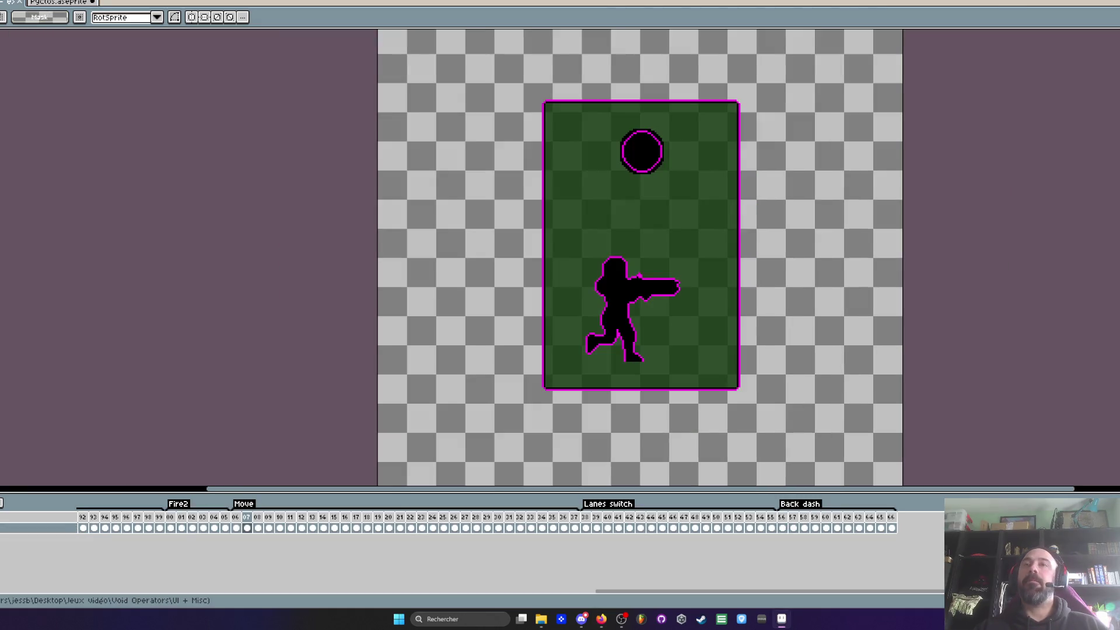
{"action": "key", "text": "ctrl+Tab"}
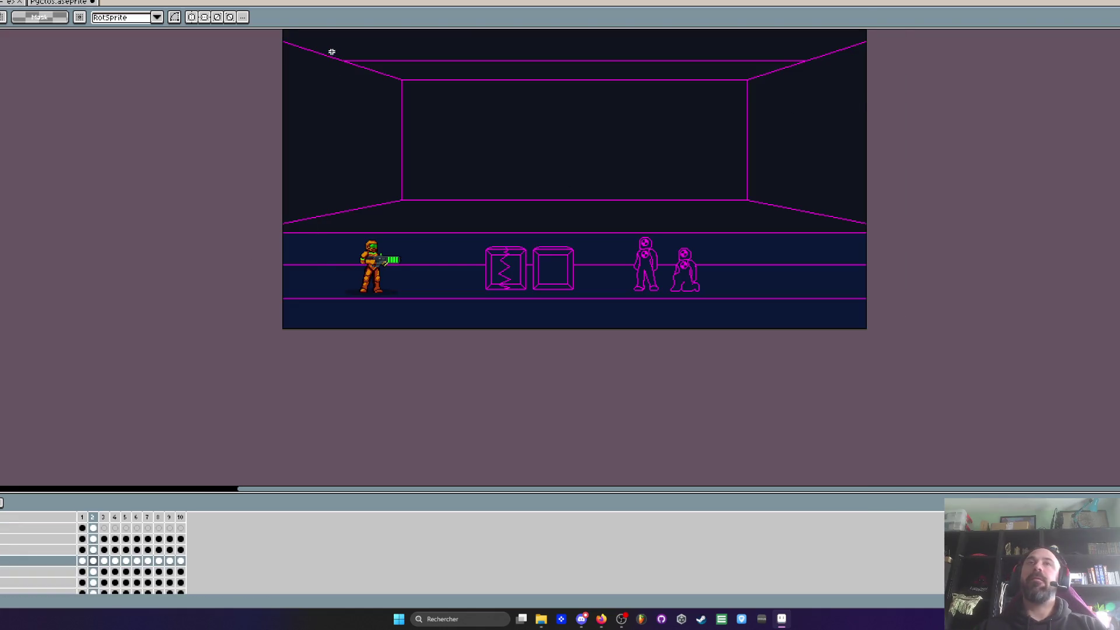
{"action": "scroll", "coordinate": [408, 147], "scroll_direction": "down", "scroll_amount": 1}
{"action": "scroll", "coordinate": [409, 147], "scroll_direction": "up", "scroll_amount": 1}
{"action": "scroll", "coordinate": [435, 235], "scroll_direction": "up", "scroll_amount": 1}
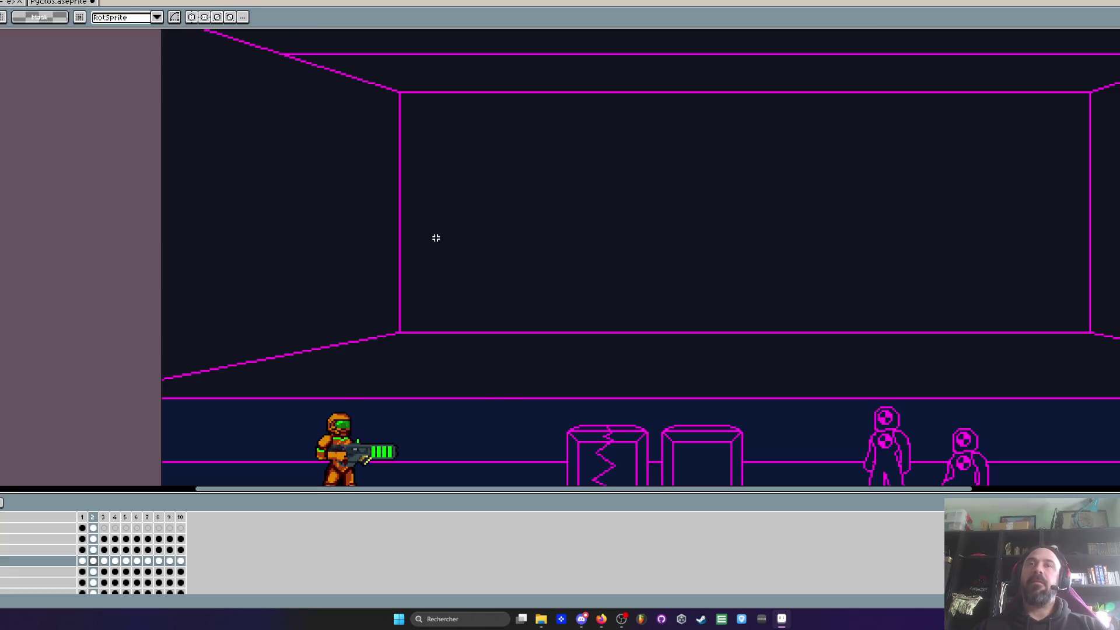
{"action": "scroll", "coordinate": [435, 238], "scroll_direction": "down", "scroll_amount": 1}
{"action": "left_click_drag", "start_coordinate": [436, 237], "coordinate": [421, 213]}
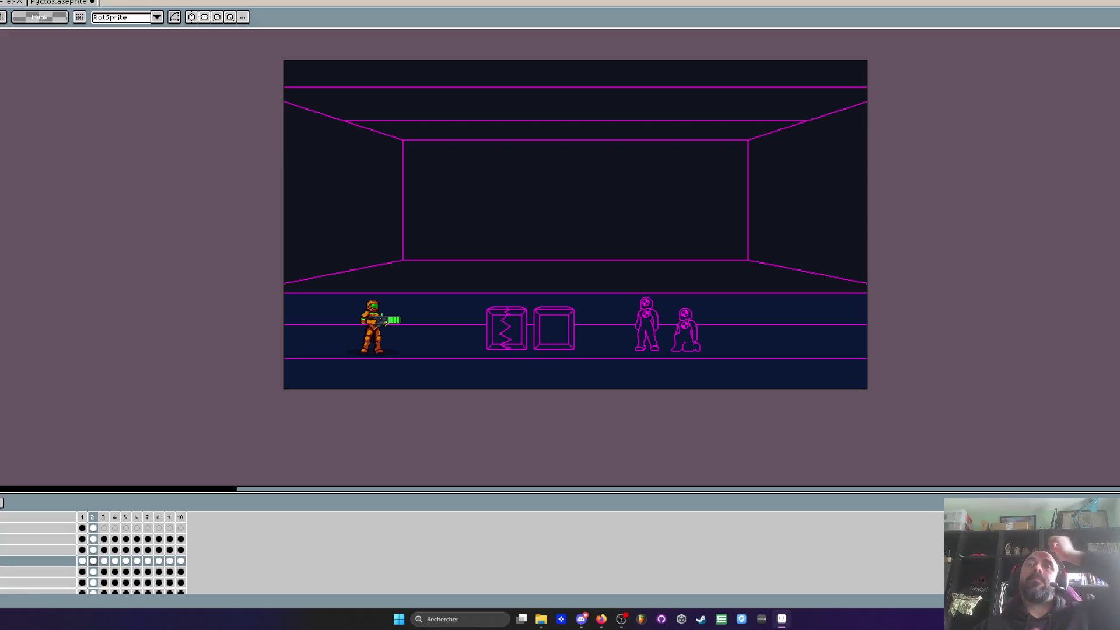
{"action": "mouse_move", "coordinate": [601, 619]}
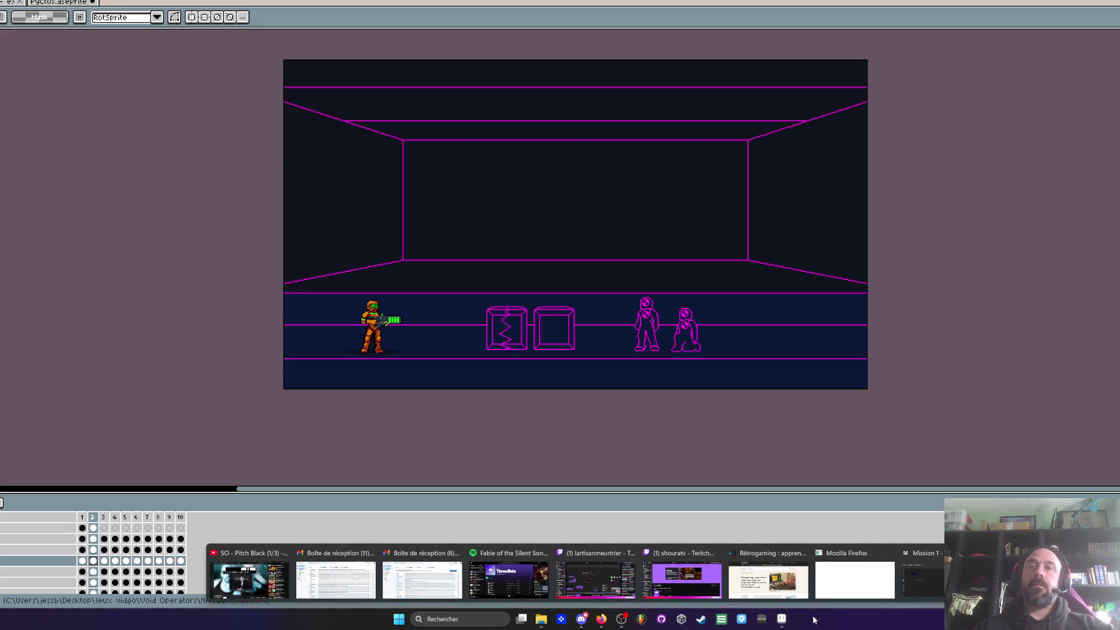
Step: Bring up the Mission 1 board, scroll the Olt-Mora sector 3 report, and zoom out
{"action": "mouse_move", "coordinate": [795, 582]}
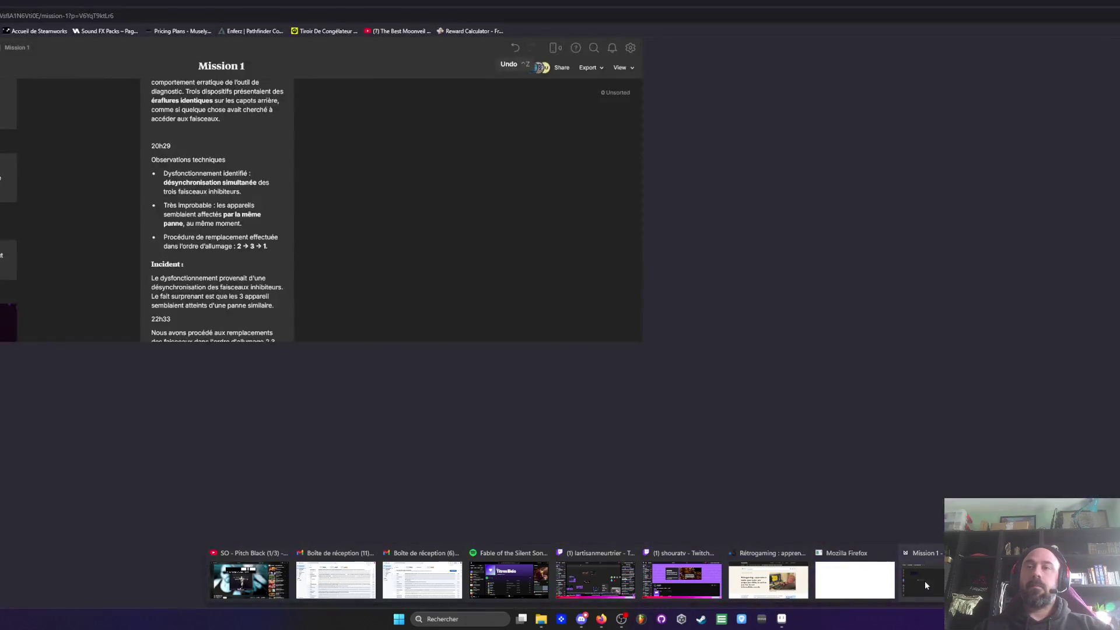
{"action": "left_click", "coordinate": [921, 578]}
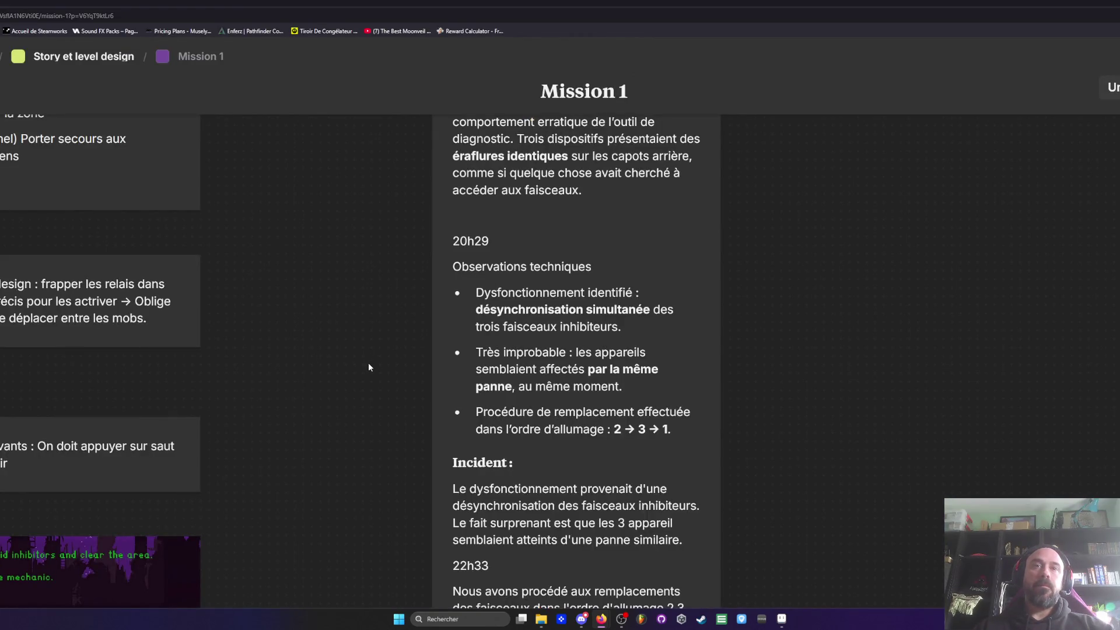
{"action": "scroll", "coordinate": [369, 362], "scroll_direction": "down", "scroll_amount": 9}
{"action": "scroll", "coordinate": [369, 369], "scroll_direction": "down", "scroll_amount": 4}
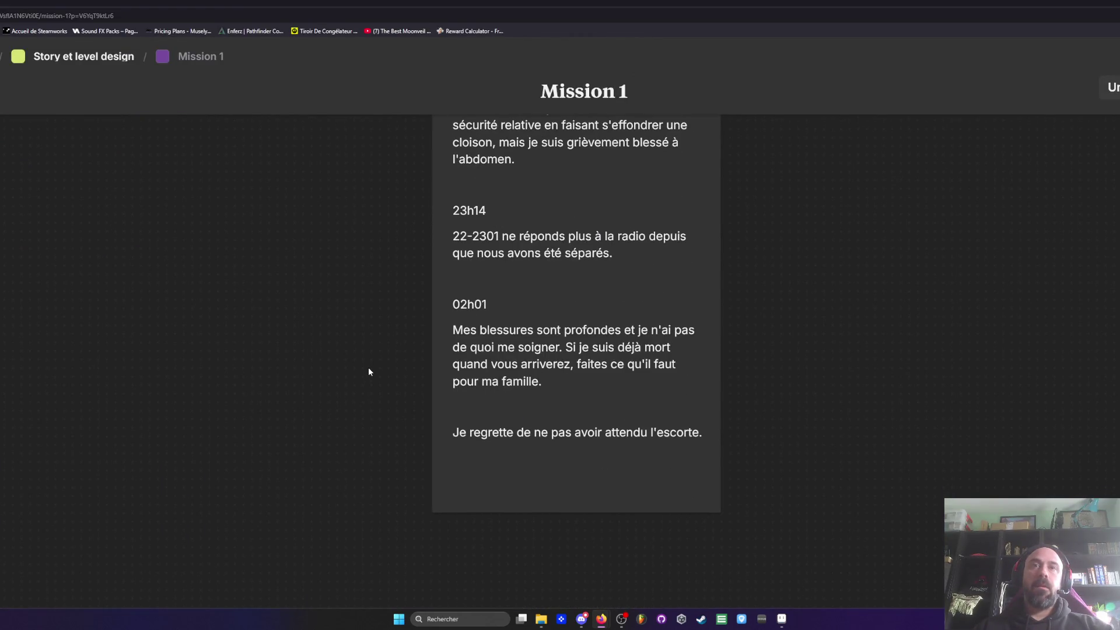
{"action": "scroll", "coordinate": [368, 372], "scroll_direction": "up", "scroll_amount": 15}
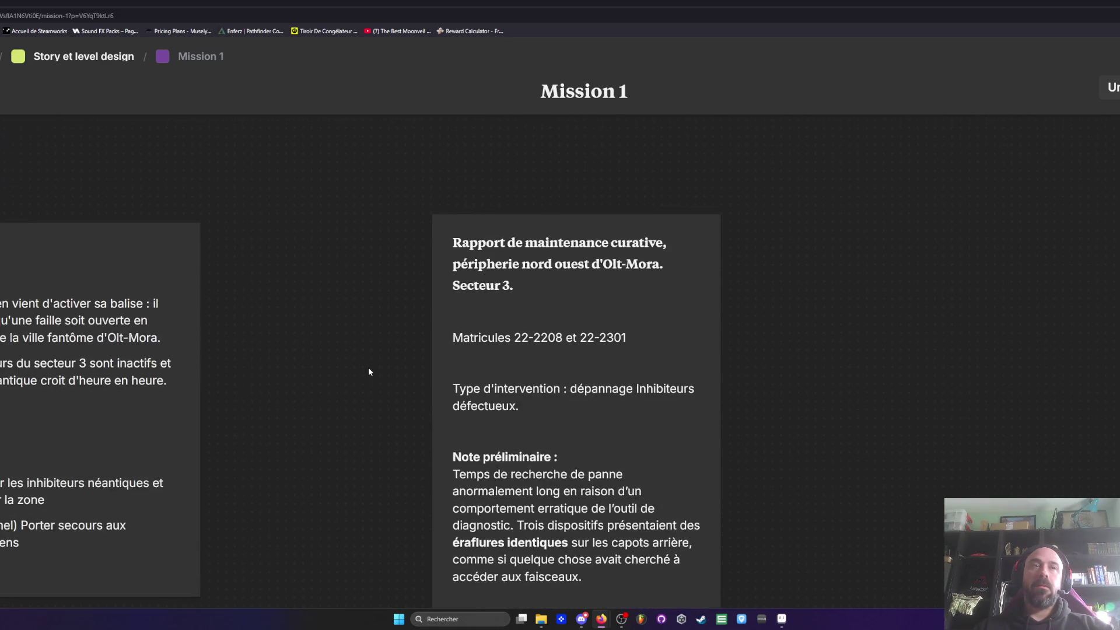
{"action": "key", "text": "ctrl+minus"}
Step: Return to the Story et level design board and place Mission 1 beside Tuto
{"action": "left_click", "coordinate": [79, 59]}
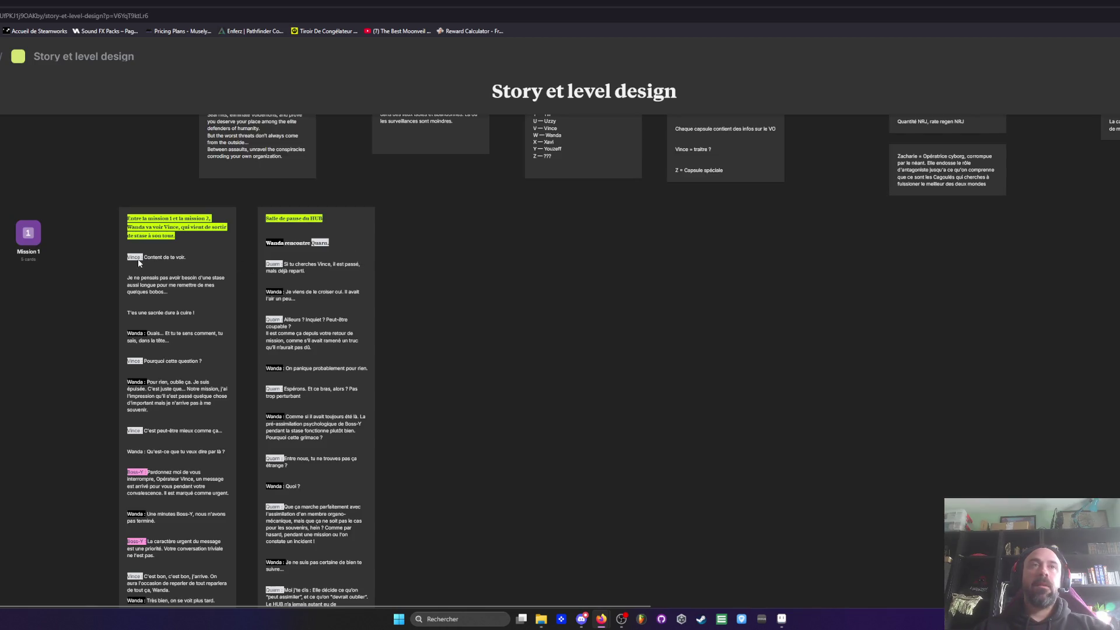
{"action": "scroll", "coordinate": [158, 346], "scroll_direction": "down", "scroll_amount": 5}
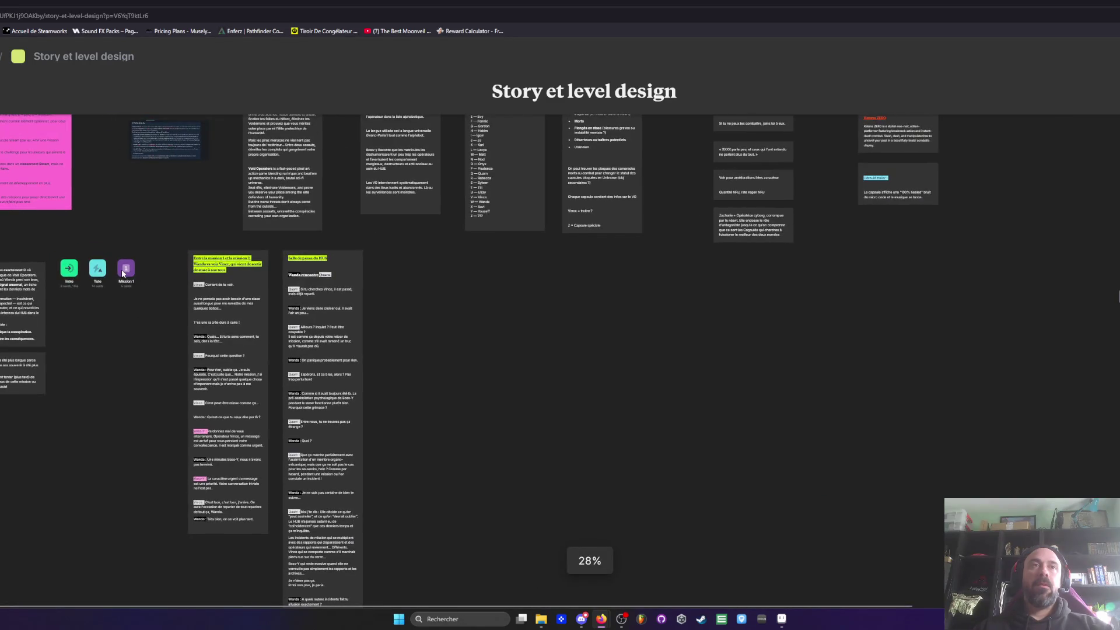
{"action": "left_click_drag", "start_coordinate": [126, 268], "coordinate": [144, 269]}
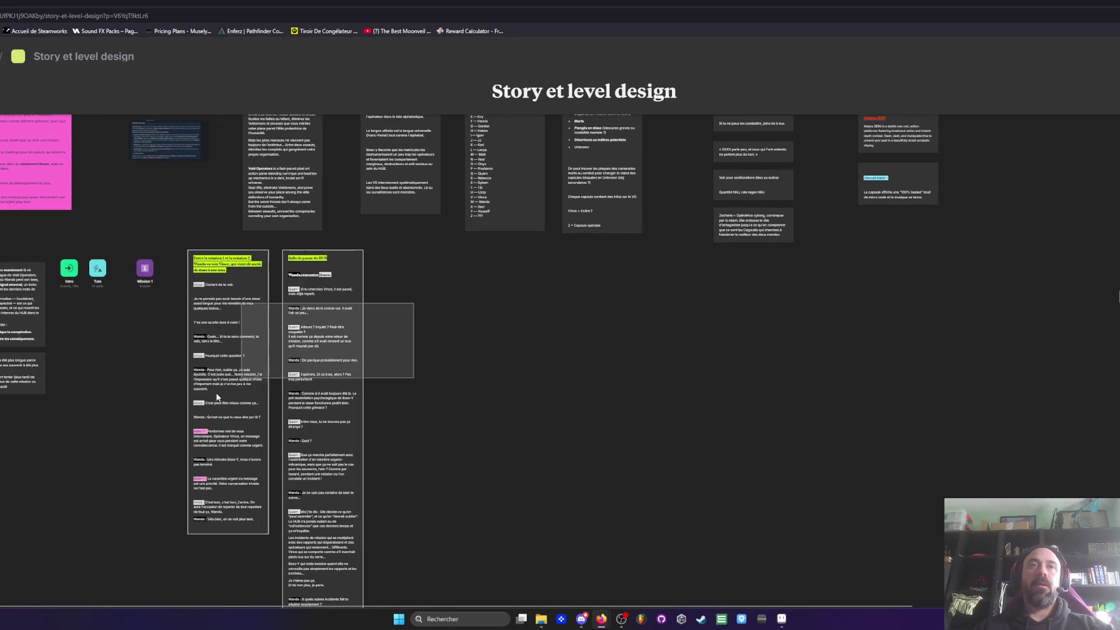
Step: Box-select the Mission 2–6 cards, move them further left, and switch back to Aseprite
{"action": "scroll", "coordinate": [208, 192], "scroll_direction": "up", "scroll_amount": 3}
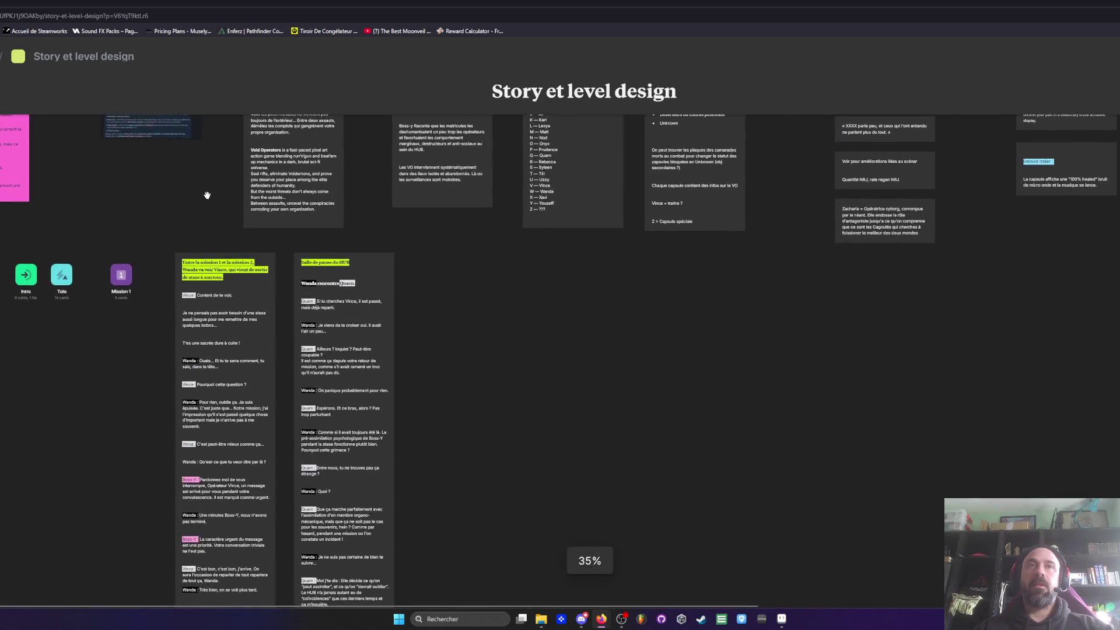
{"action": "scroll", "coordinate": [160, 392], "scroll_direction": "right", "scroll_amount": 10}
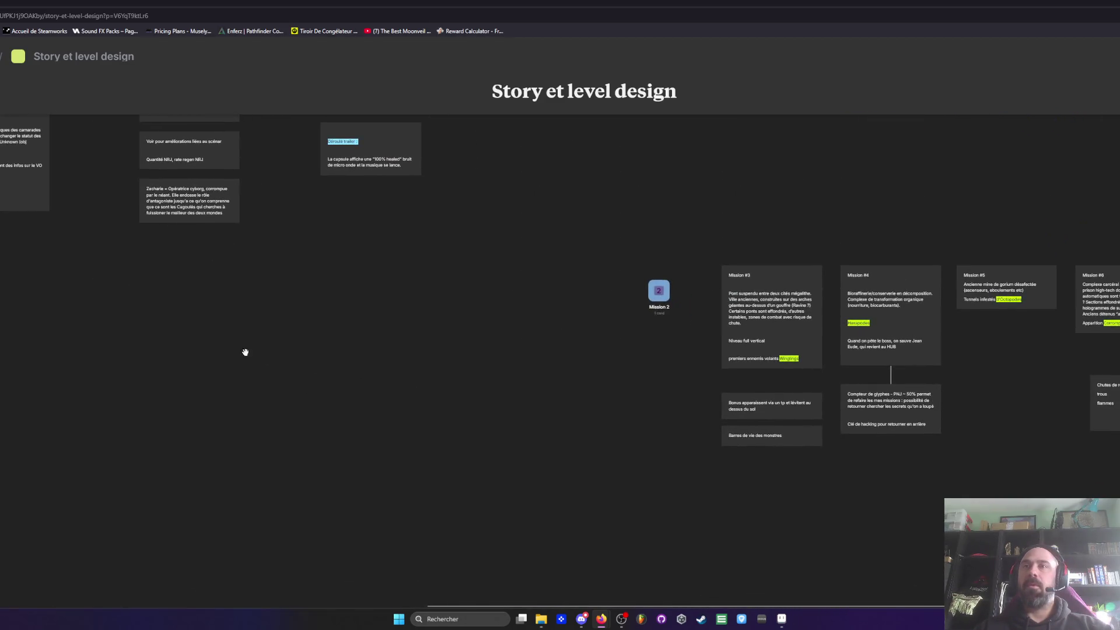
{"action": "scroll", "coordinate": [507, 345], "scroll_direction": "down", "scroll_amount": 2}
{"action": "left_click_drag", "start_coordinate": [608, 203], "coordinate": [1119, 389]}
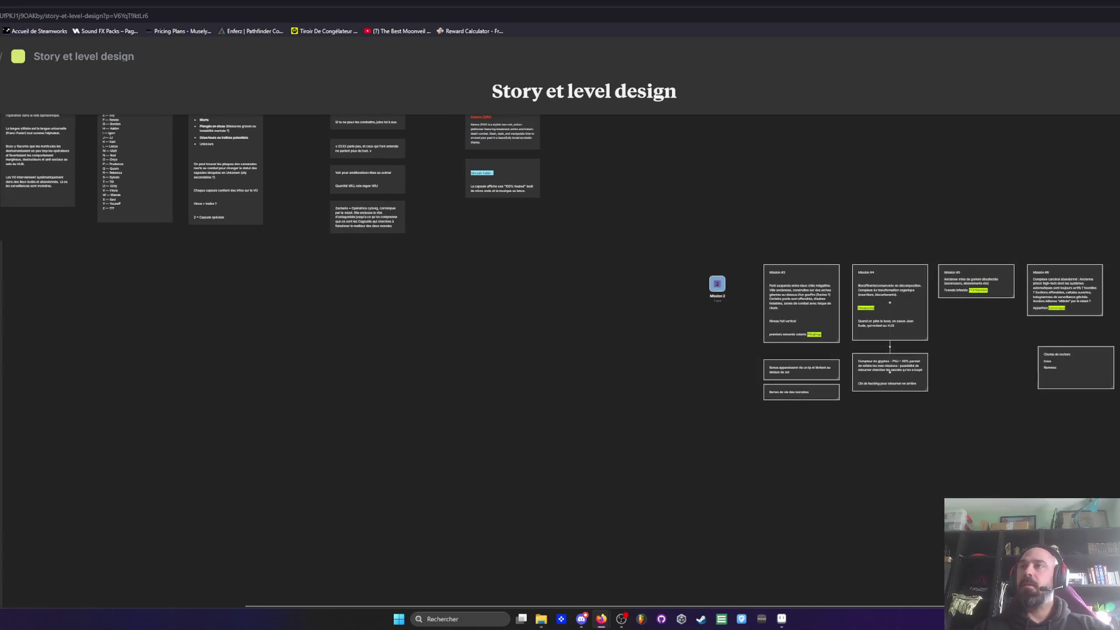
{"action": "mouse_move", "coordinate": [862, 240]}
{"action": "left_mouse_down"}
{"action": "mouse_move", "coordinate": [193, 290]}
{"action": "mouse_move", "coordinate": [267, 272]}
{"action": "mouse_move", "coordinate": [651, 375]}
{"action": "left_mouse_up"}
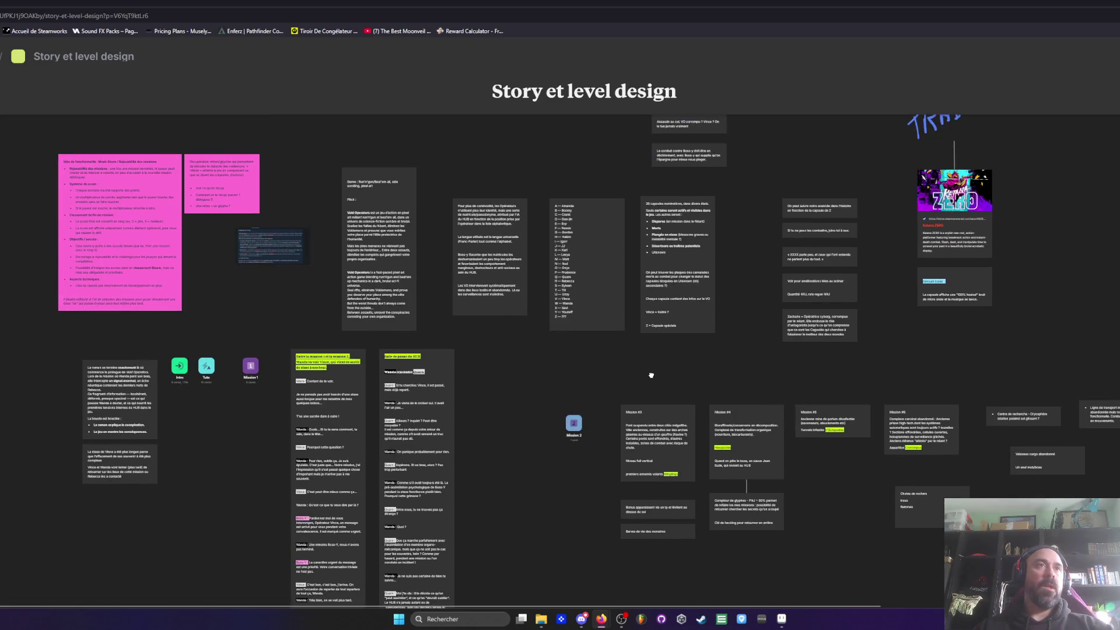
{"action": "scroll", "coordinate": [299, 299], "scroll_direction": "up", "scroll_amount": 3}
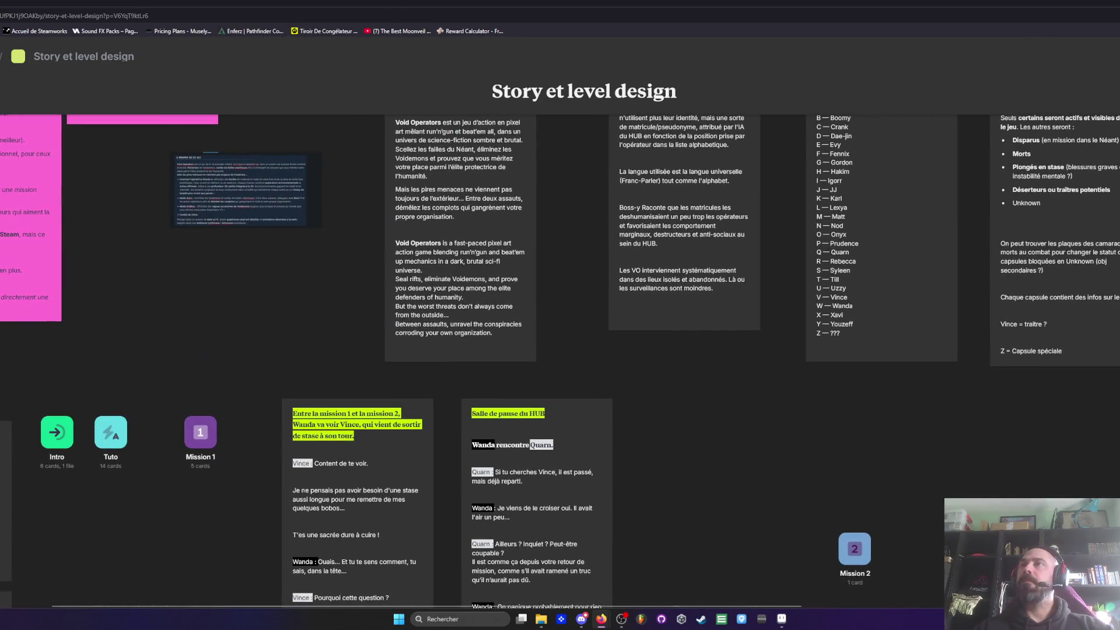
{"action": "key", "text": "alt+Tab"}
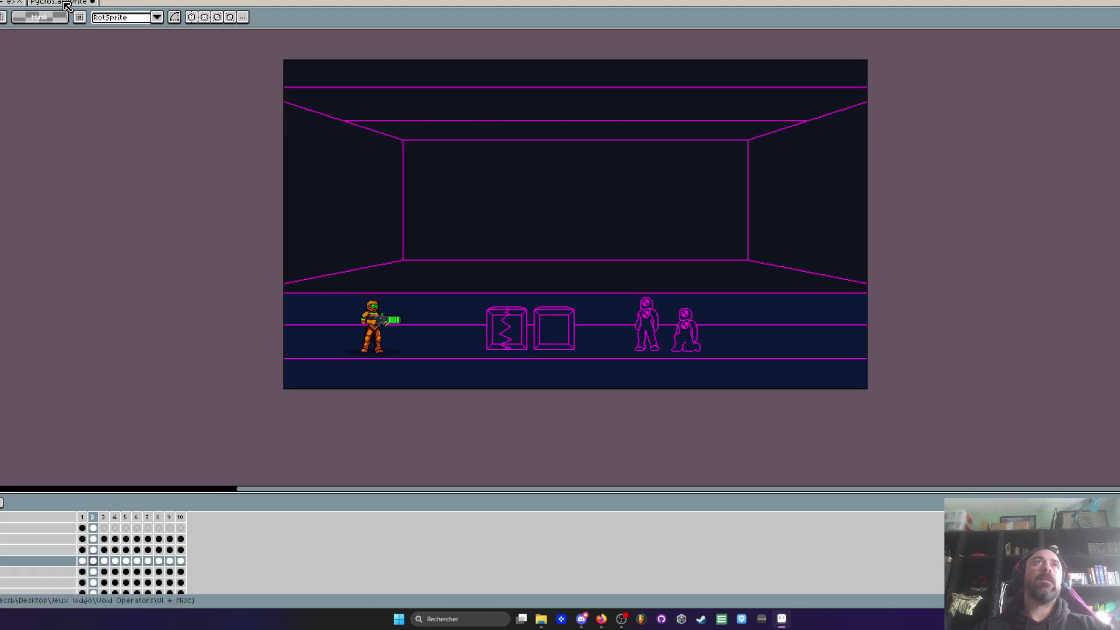
Step: Switch Aseprite to the green UI icon sheet sprite
{"action": "key", "text": "ctrl+Tab"}
{"action": "key", "text": "alt+Tab"}
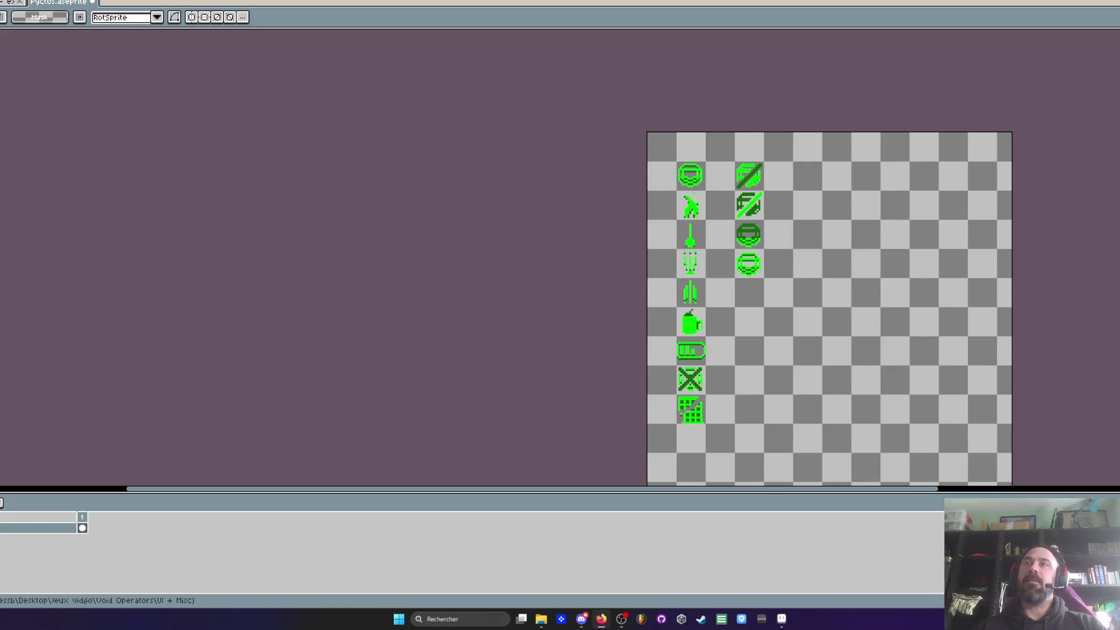
{"action": "scroll", "coordinate": [780, 322], "scroll_direction": "up", "scroll_amount": 1}
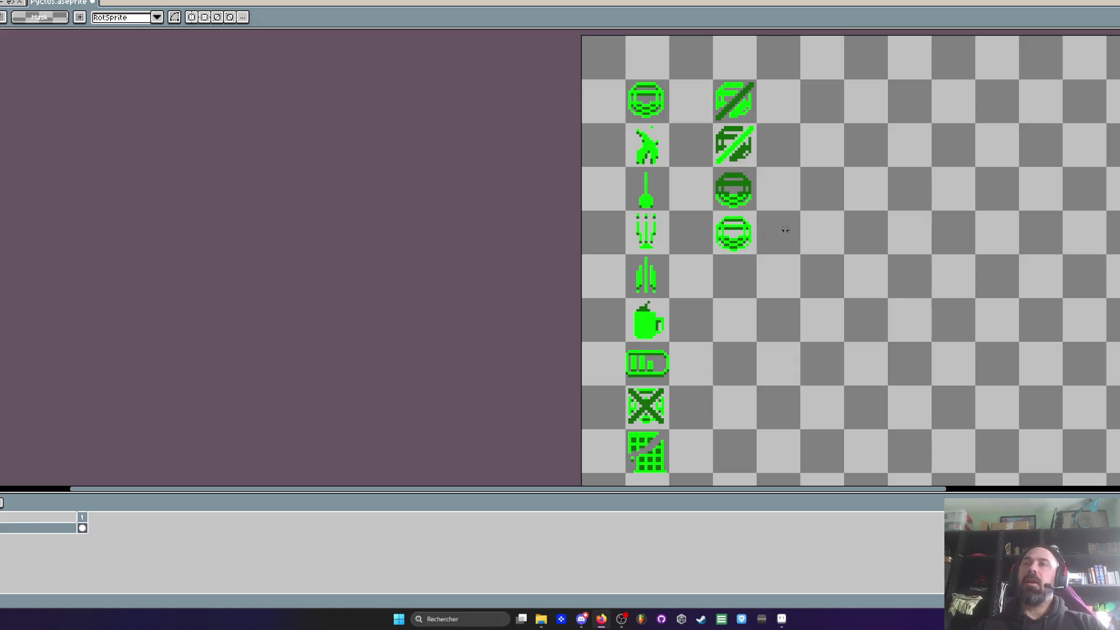
{"action": "scroll", "coordinate": [830, 303], "scroll_direction": "down", "scroll_amount": 2}
{"action": "scroll", "coordinate": [860, 227], "scroll_direction": "up", "scroll_amount": 1}
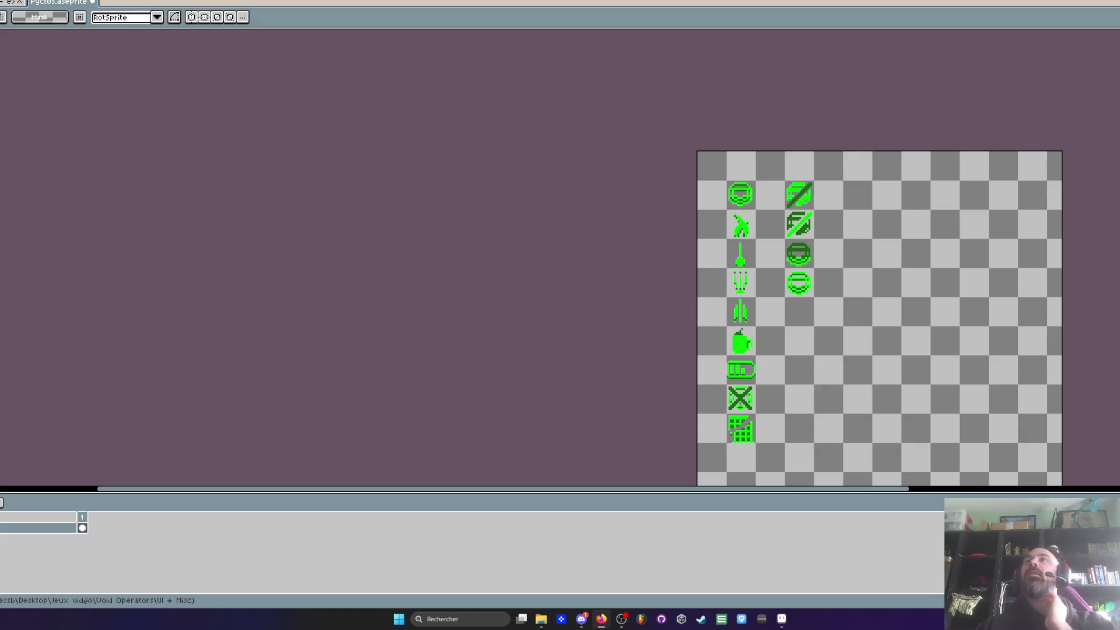
Step: Close Pyctos.aseprite, saving its changes, and switch over to the browser
{"action": "left_click", "coordinate": [93, 3]}
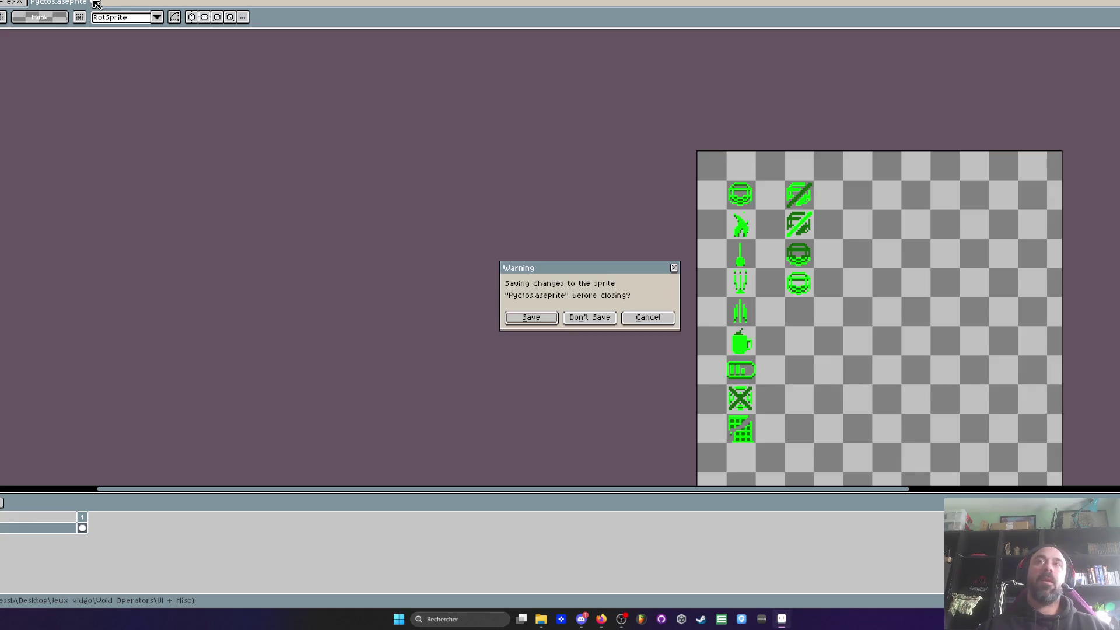
{"action": "left_click", "coordinate": [538, 322]}
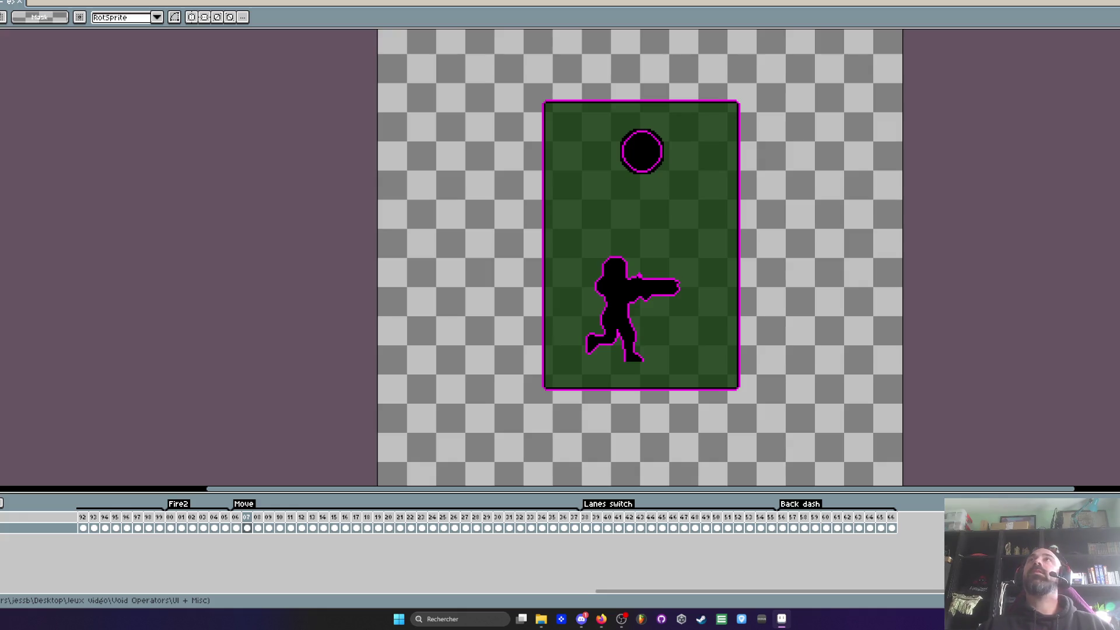
{"action": "left_click", "coordinate": [600, 619]}
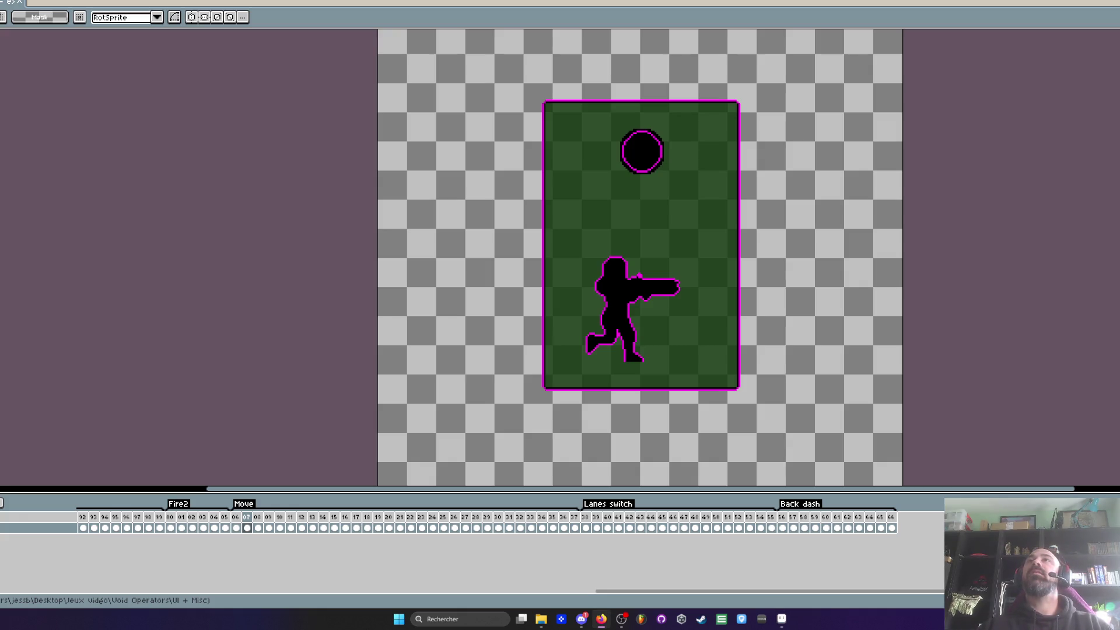